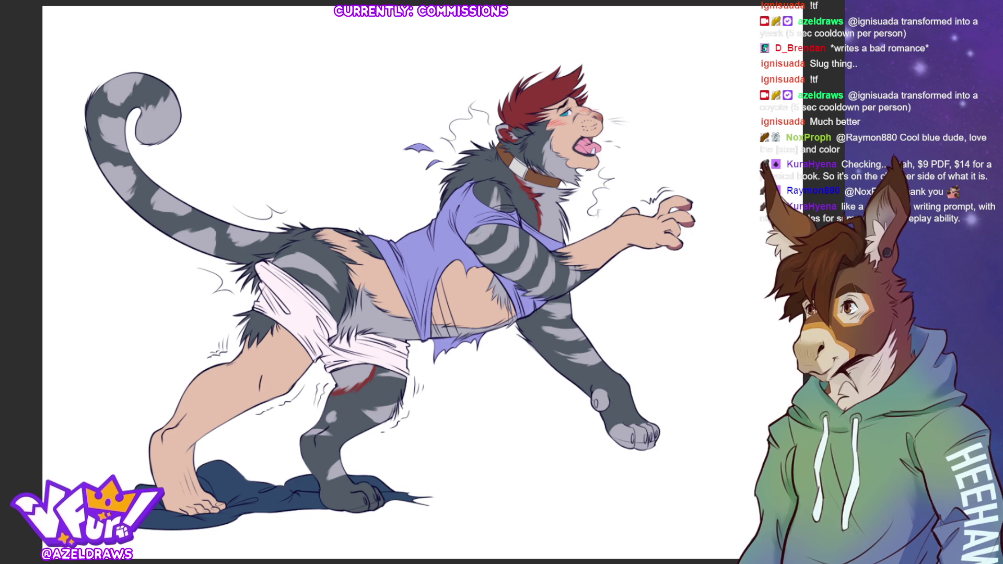
Step: Auto-select all the grey fur regions on the fur layer
click(340, 493)
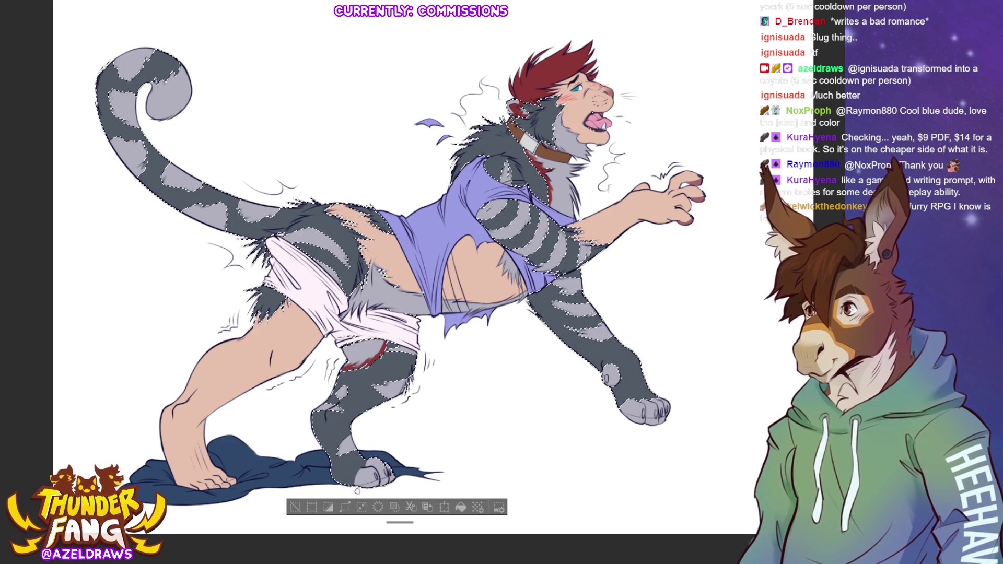
Step: Tint the paw undersides red, clear the fur selection, and sample a colour from the raised paw
drag(362, 477, 390, 479)
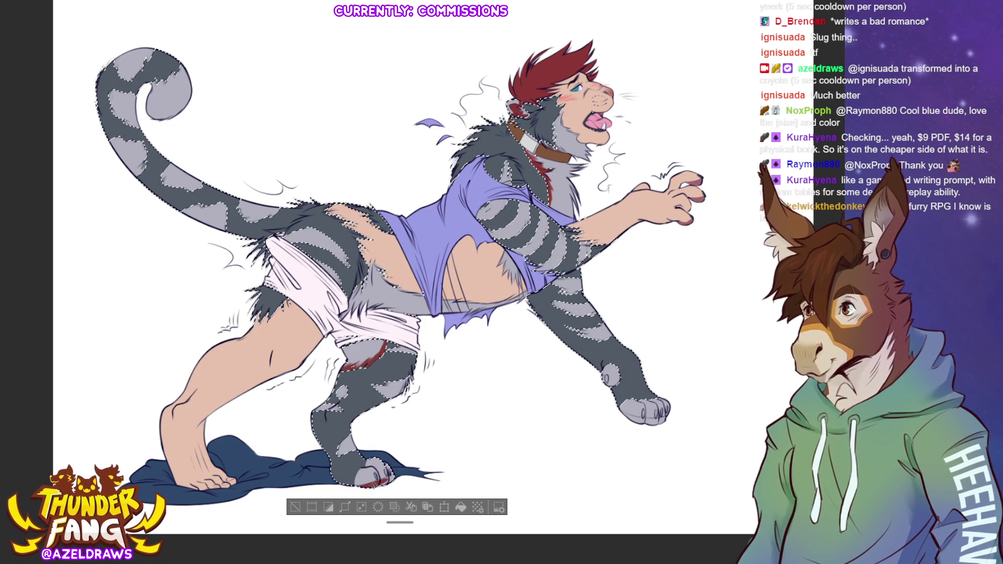
click(294, 507)
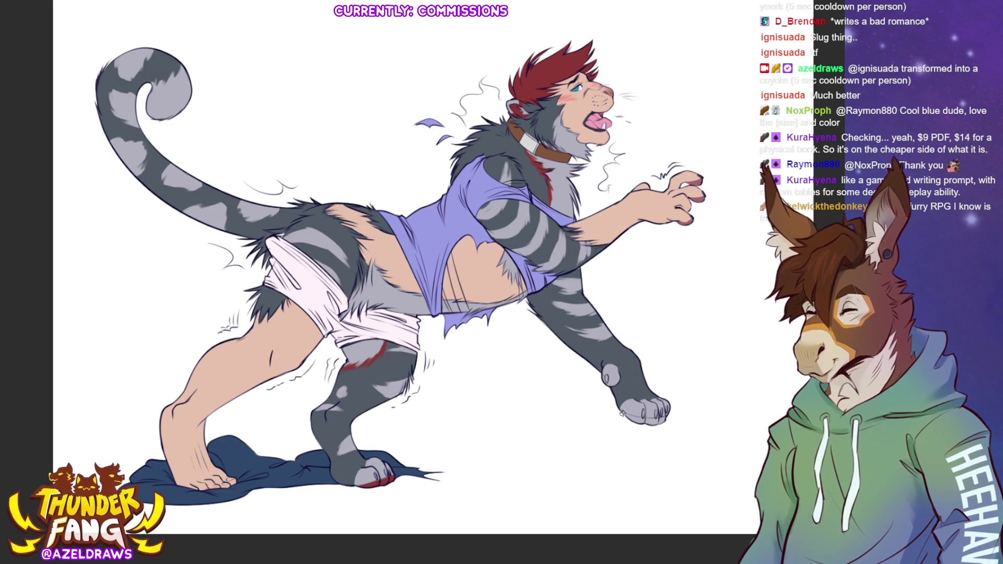
drag(632, 420, 665, 420)
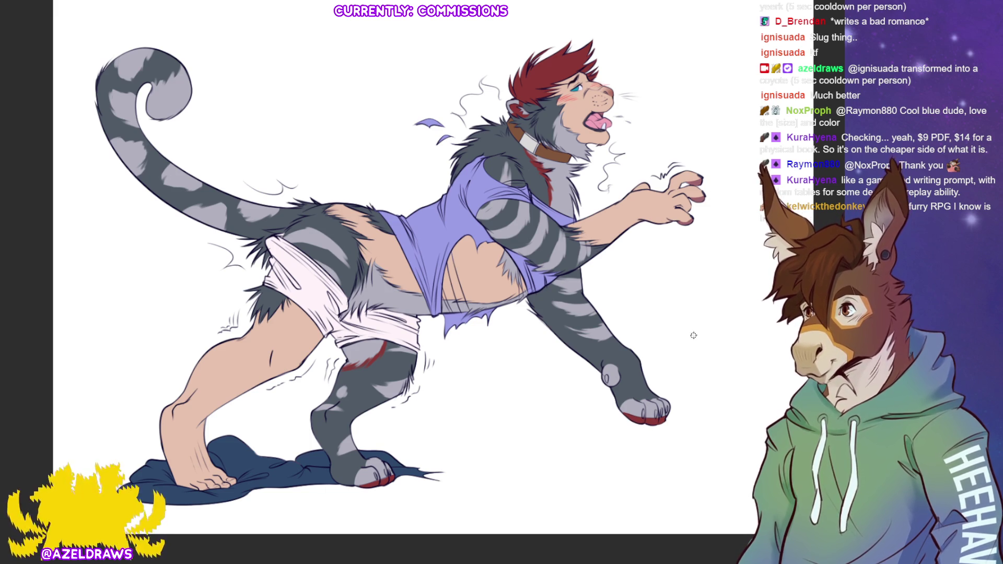
ctrl+click(703, 174)
key(ctrl+z)
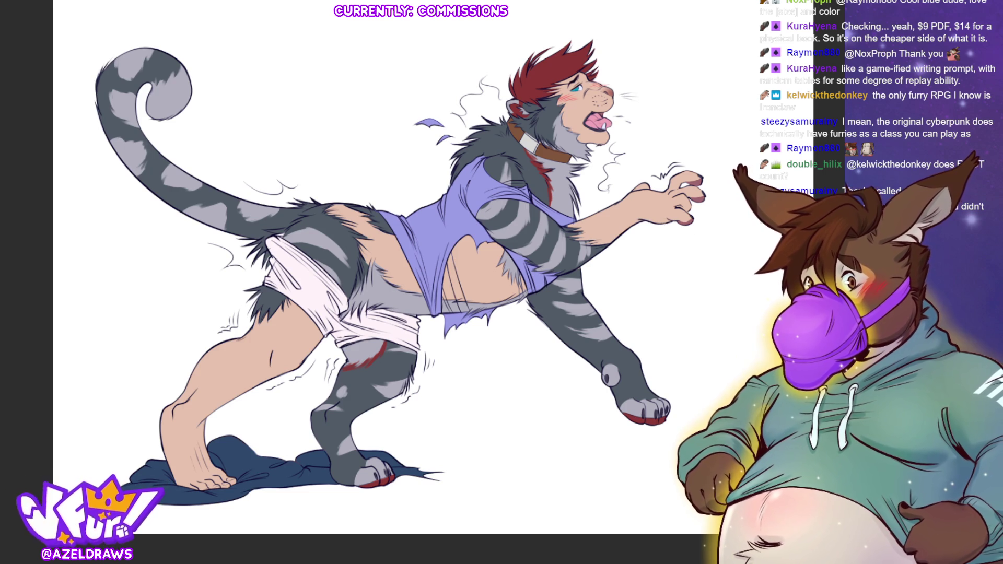
scroll(563, 157, up, 3)
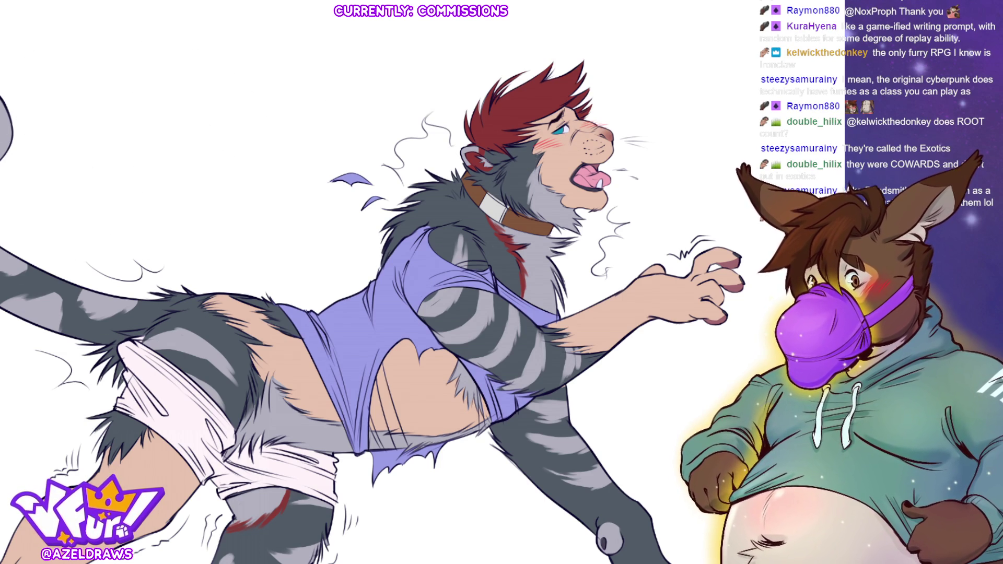
Step: Add a soft pink blush across the cheek and nose, then switch to the orange dog-creature document
drag(534, 153, 611, 122)
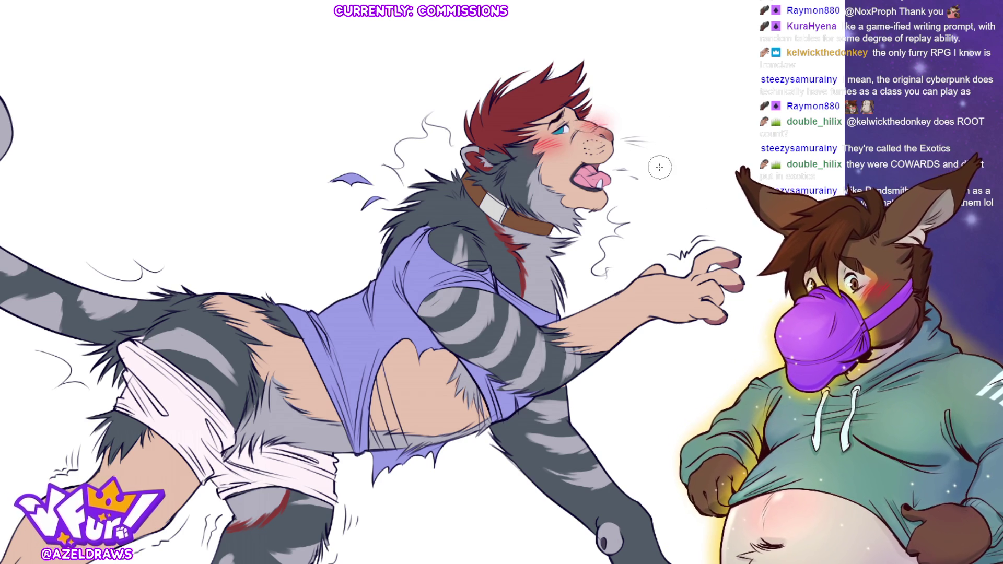
key(ctrl+0)
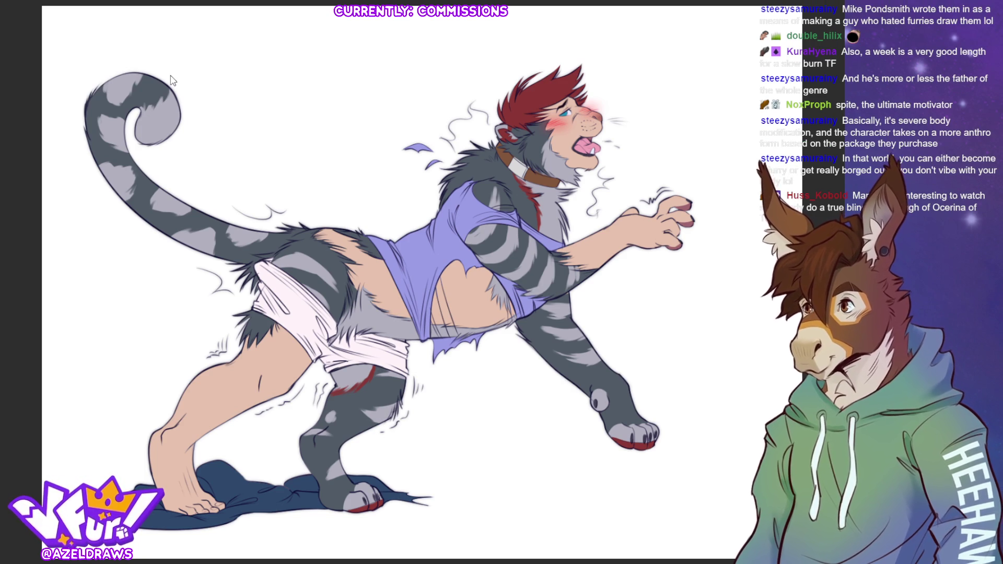
key(ctrl+Tab)
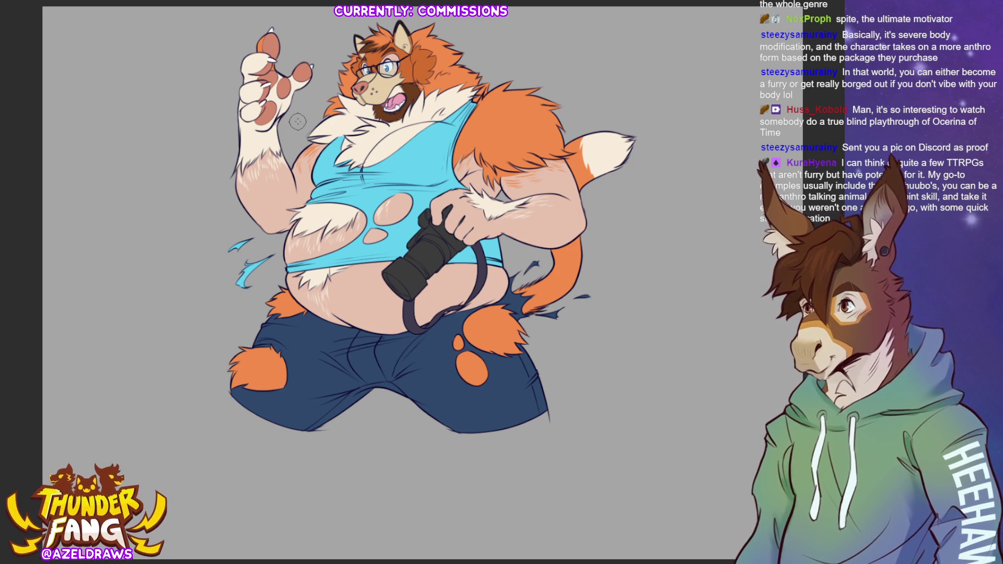
key(ctrl+u)
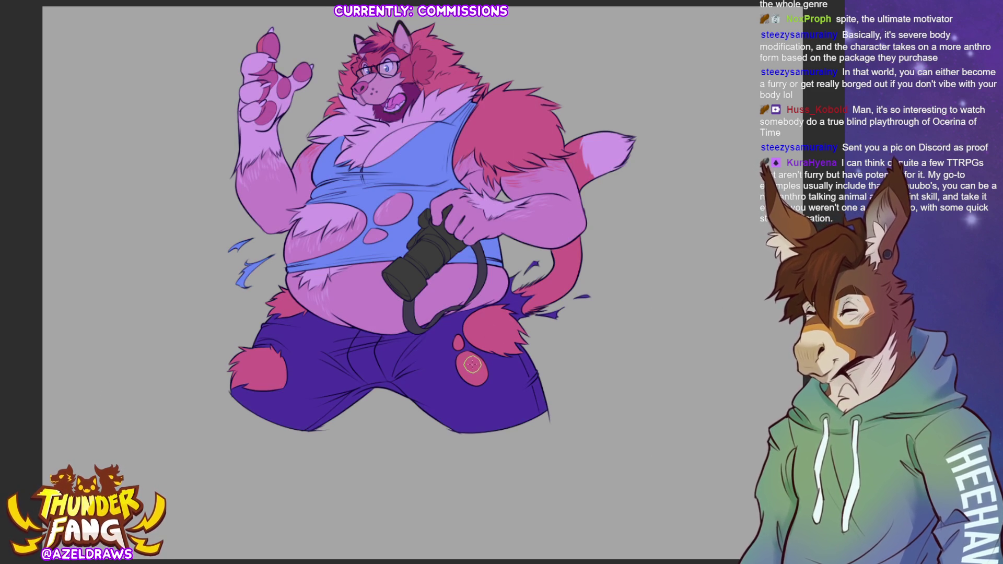
key(ctrl+z)
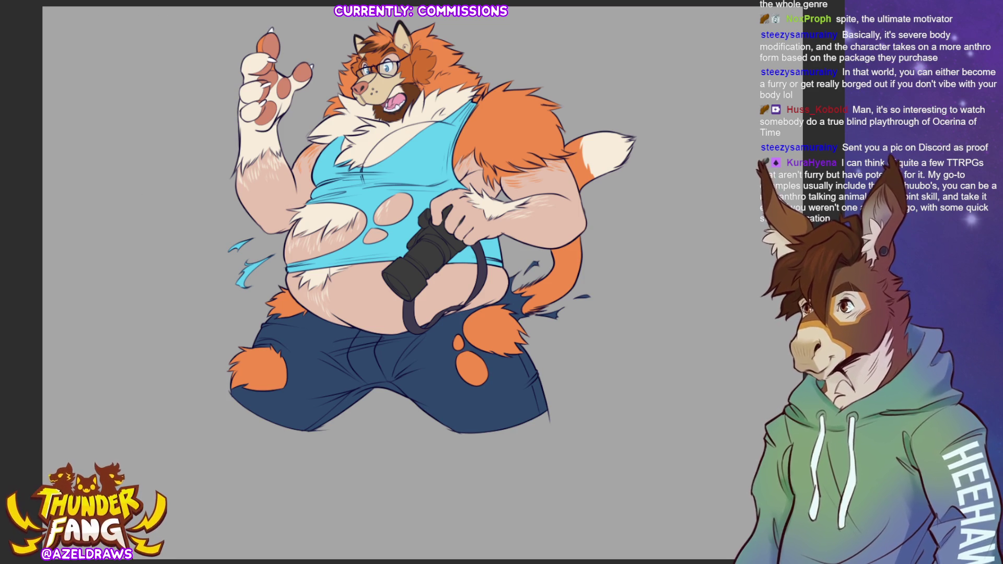
key(ctrl+z)
key(ctrl+shift+z)
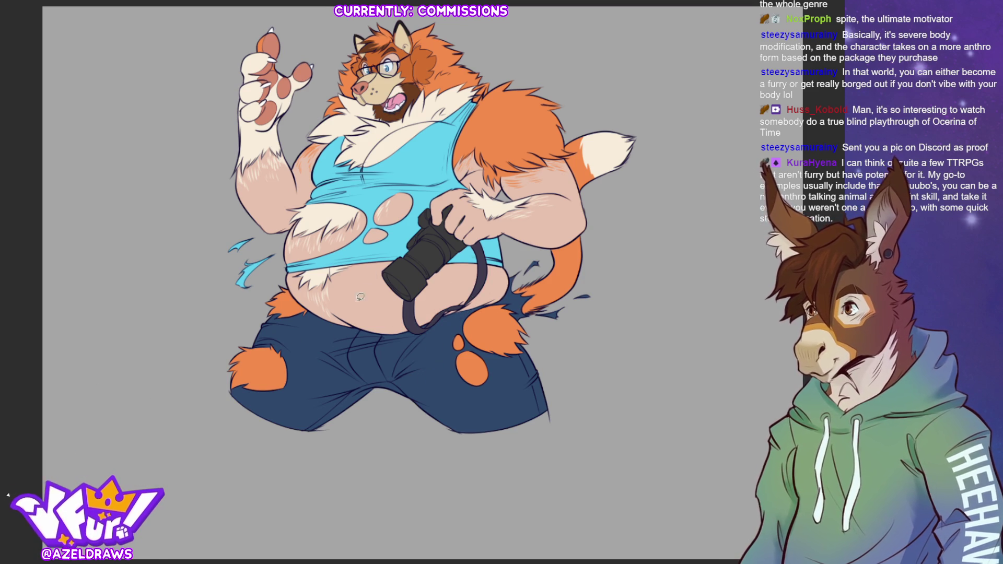
ctrl+shift+click(423, 259)
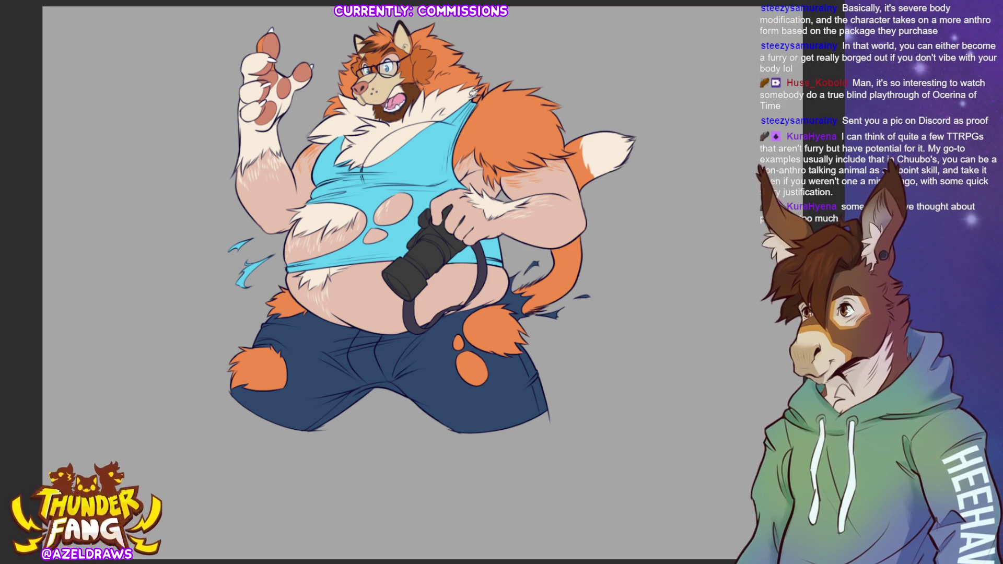
Step: Add a short dark stroke along the arm and a thin highlight on the camera strap
drag(254, 219, 292, 215)
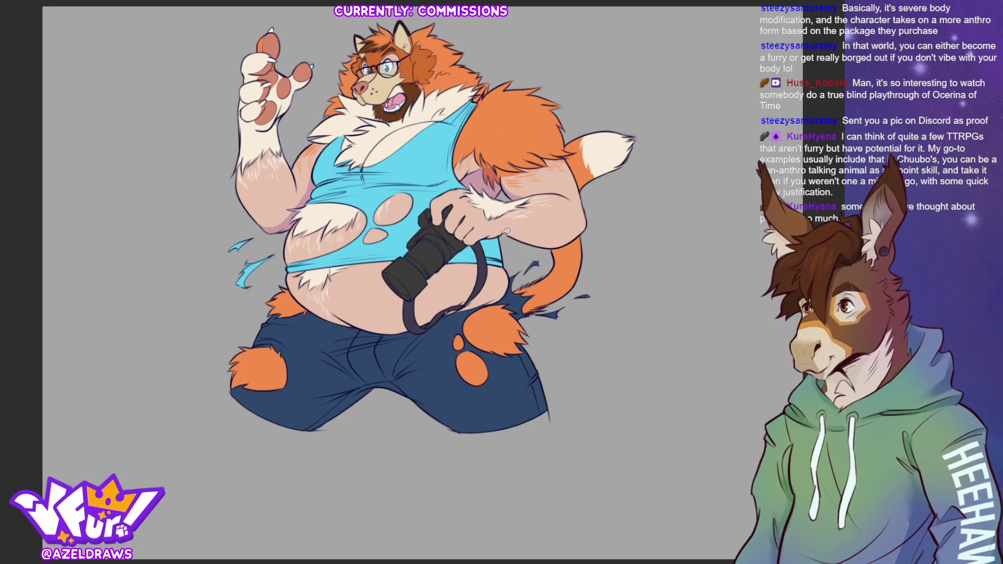
drag(507, 233, 588, 216)
key(ctrl+z)
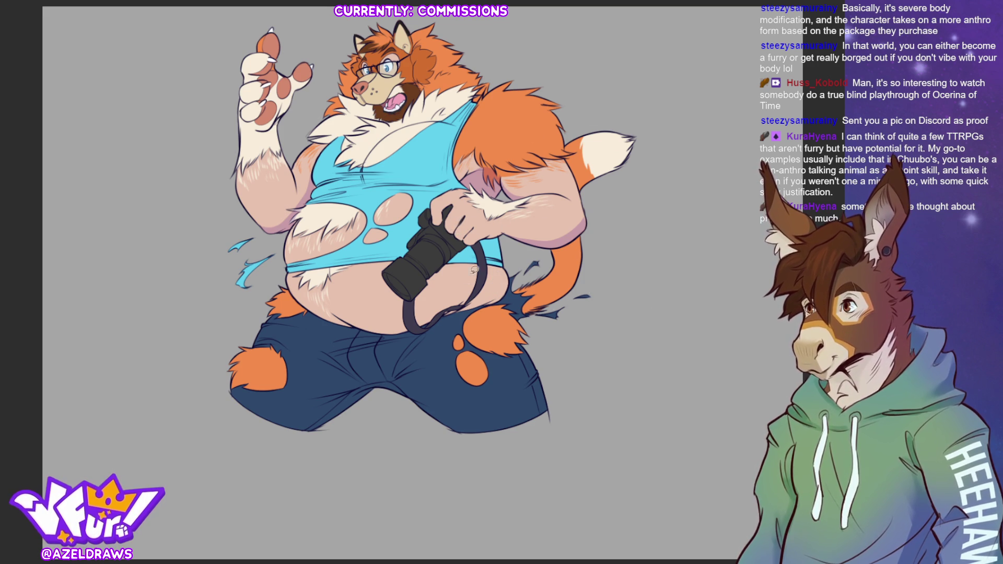
drag(433, 316, 469, 259)
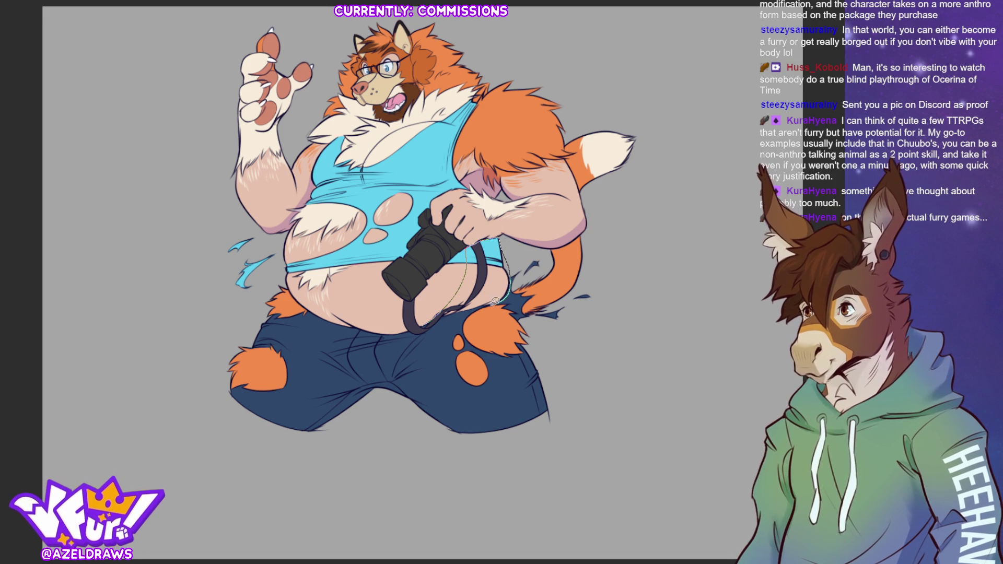
Step: Shade the belly beneath the shirt darker pink and add light highlight strokes on the jeans
drag(512, 280, 406, 332)
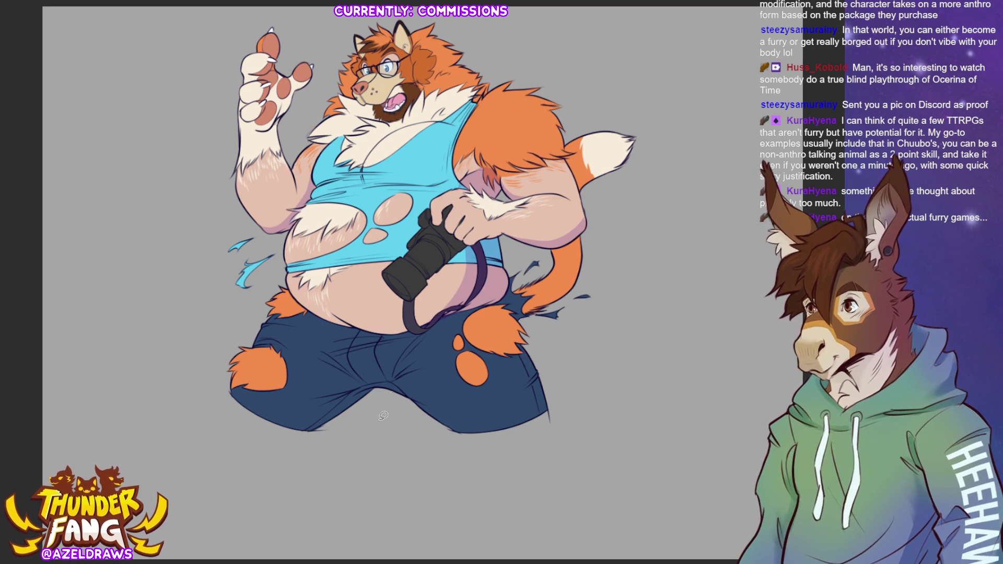
mouse_move(276, 428)
mouse_down()
mouse_move(334, 388)
mouse_move(382, 460)
mouse_up()
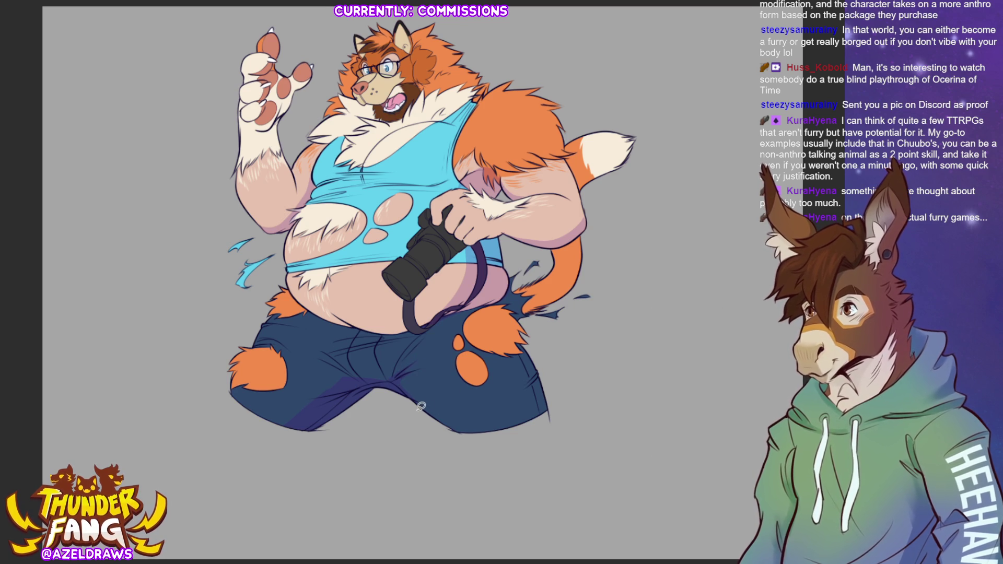
drag(332, 361, 360, 381)
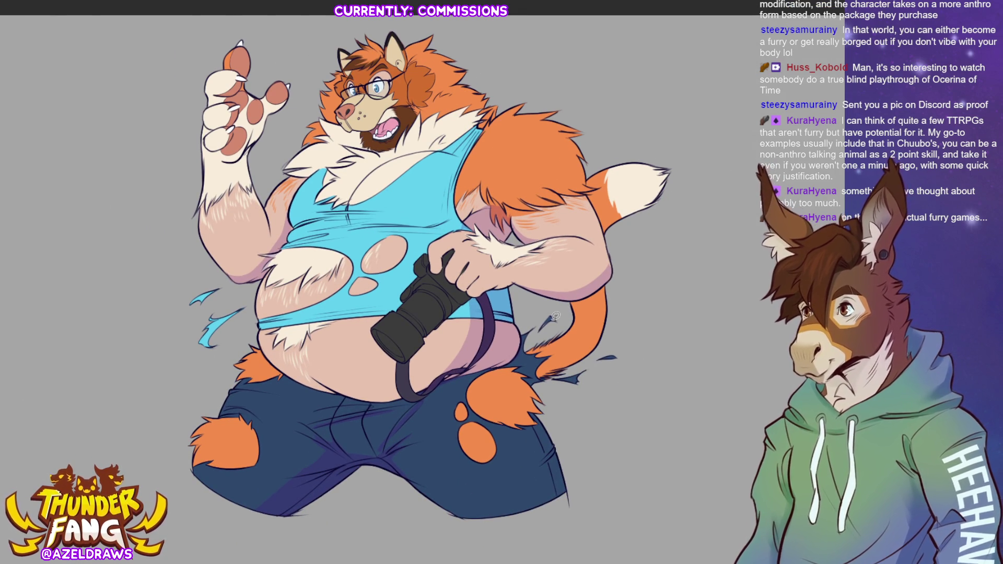
Step: Sketch strokes along the tail edge and draw a thin cyan highlight up the jeans
mouse_move(581, 319)
mouse_down()
mouse_move(602, 356)
mouse_move(532, 384)
mouse_move(527, 321)
mouse_up()
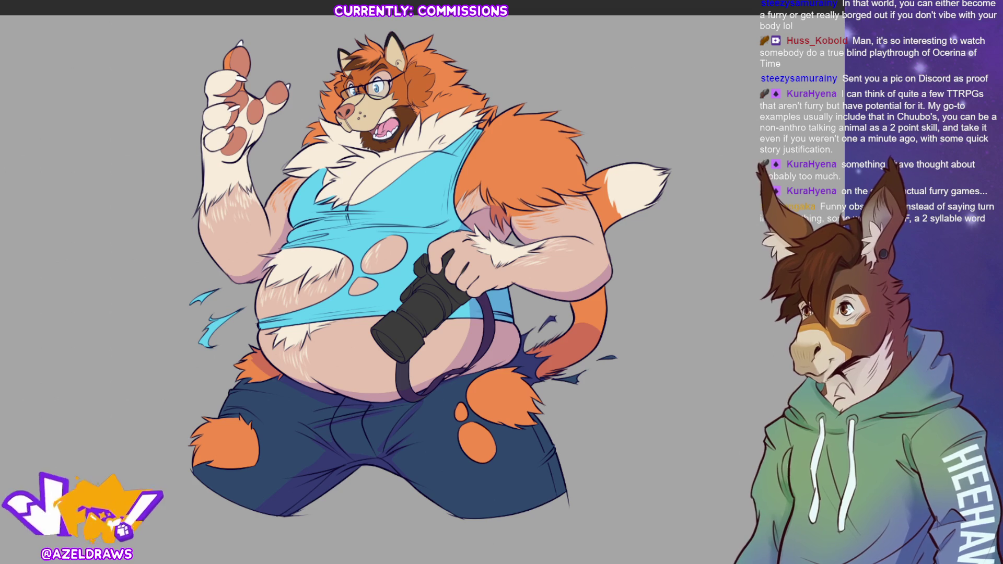
drag(509, 517, 533, 427)
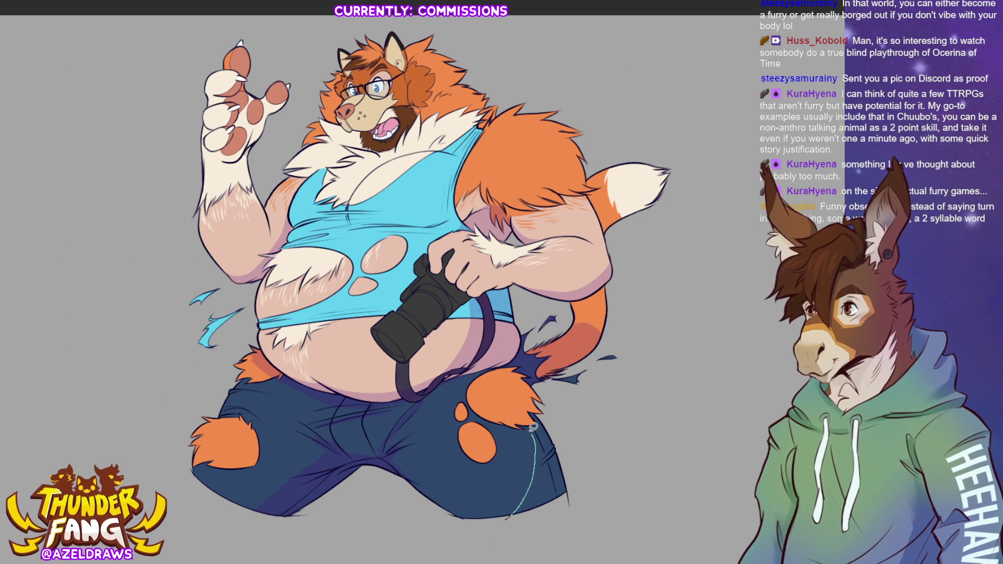
Step: Undo the cyan jeans stroke and revert the latest hand lineart change
key(ctrl+z)
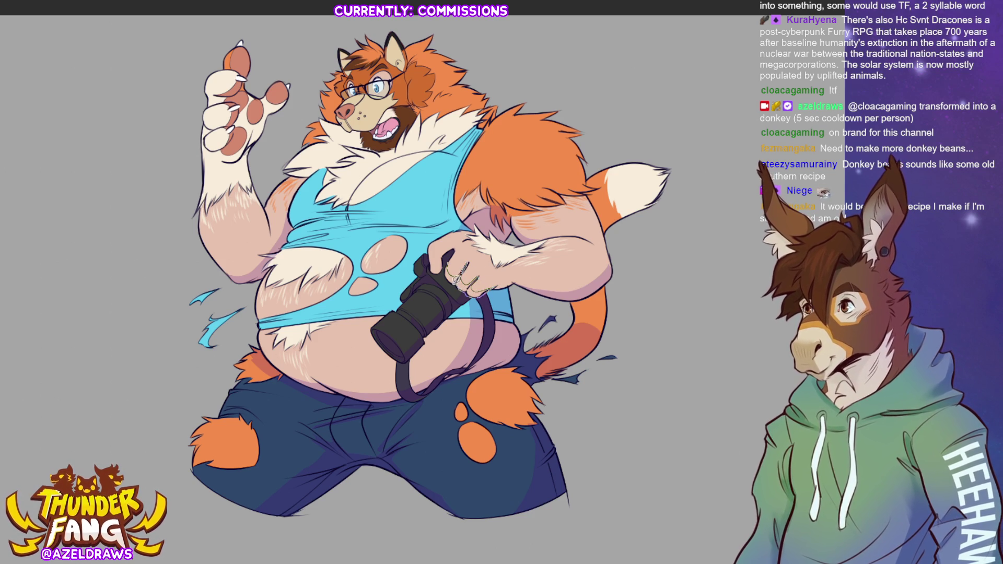
key(ctrl+z)
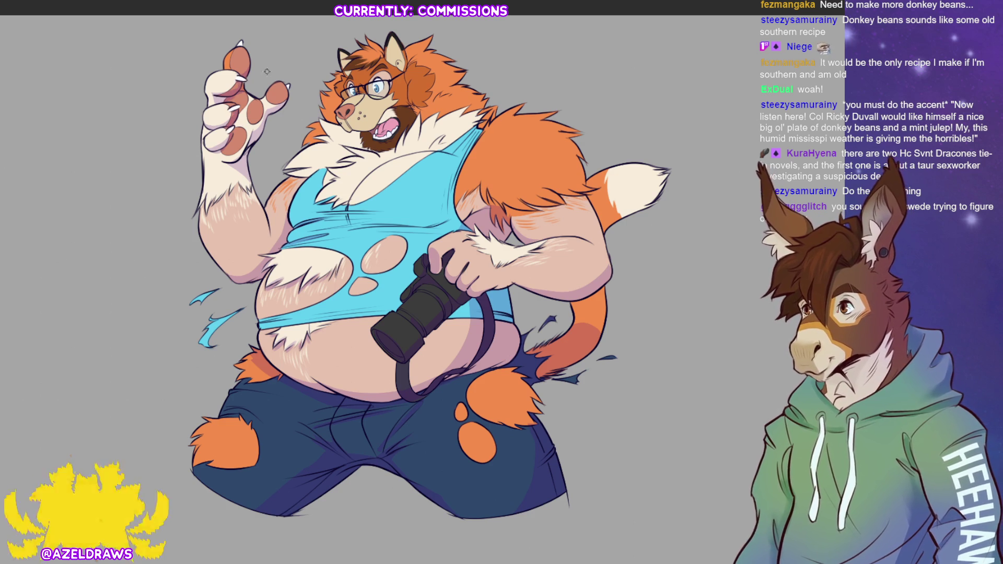
alt+click(229, 87)
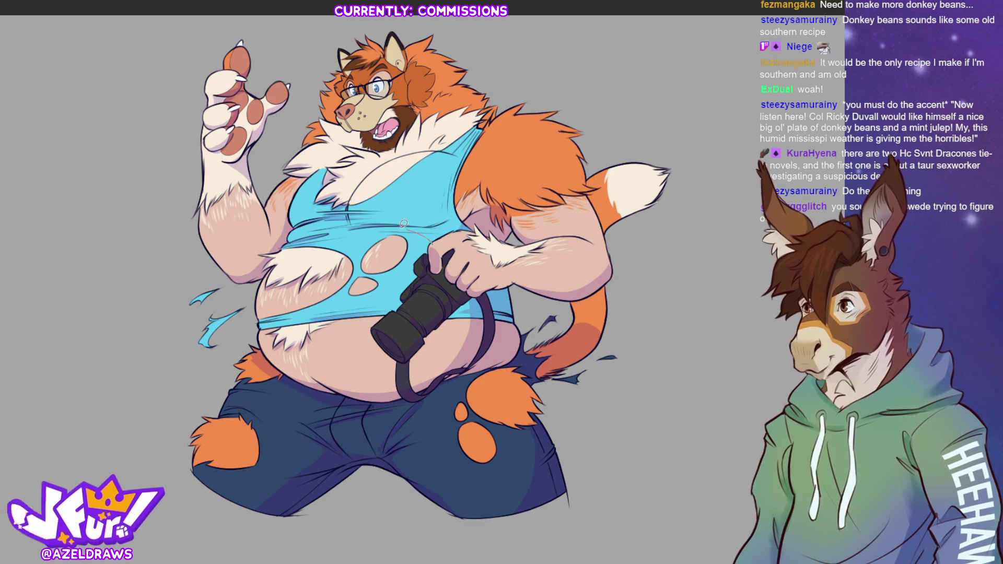
drag(384, 221, 461, 201)
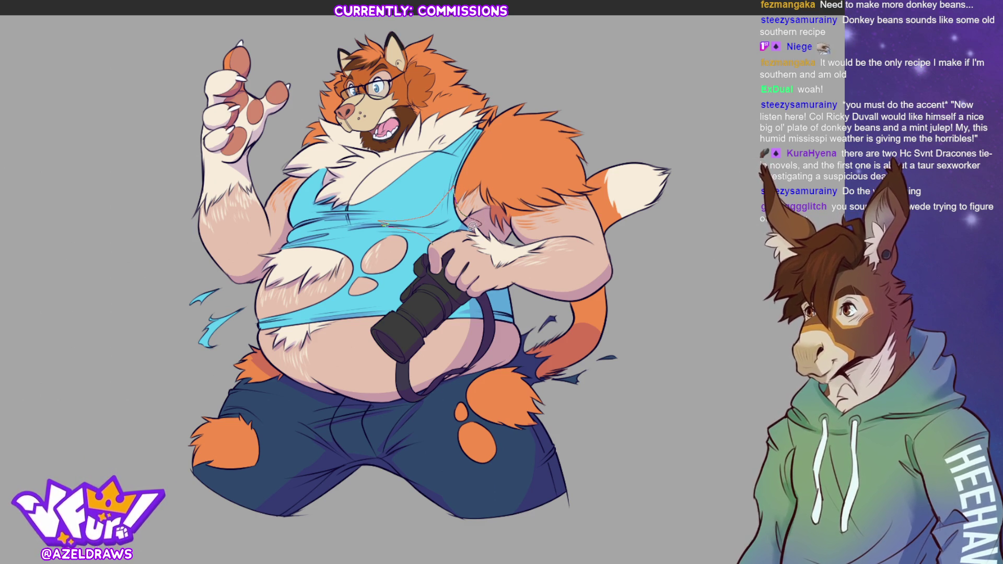
key(ctrl+z)
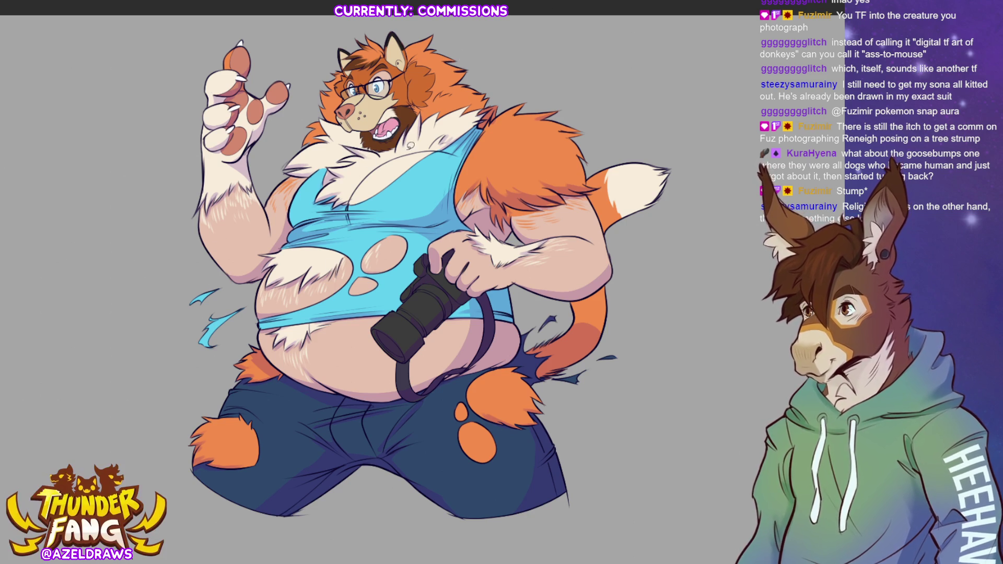
mouse_move(427, 119)
mouse_down()
mouse_move(458, 96)
mouse_move(463, 74)
mouse_move(410, 44)
mouse_move(502, 78)
mouse_move(463, 113)
mouse_up()
key(Delete)
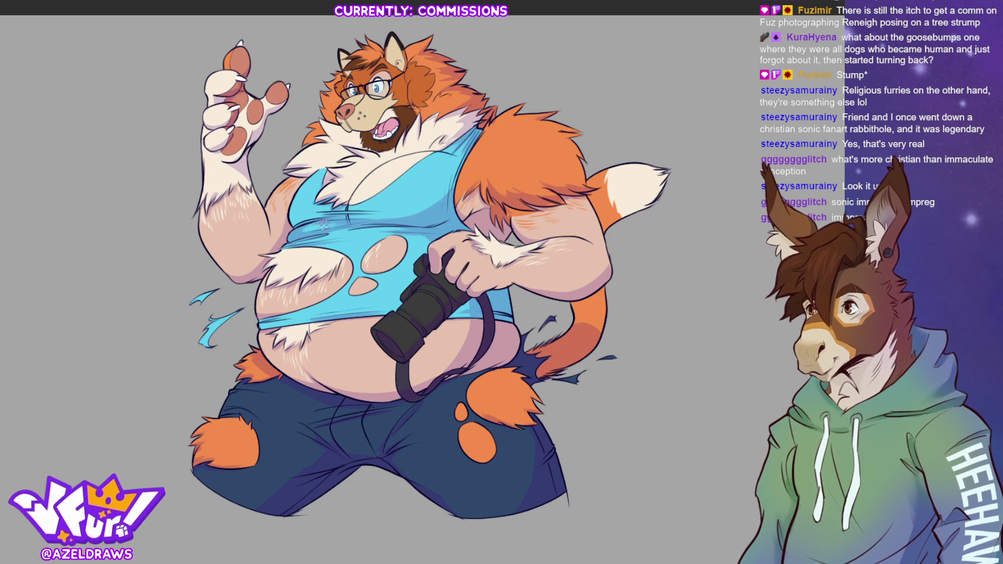
ctrl+click(441, 210)
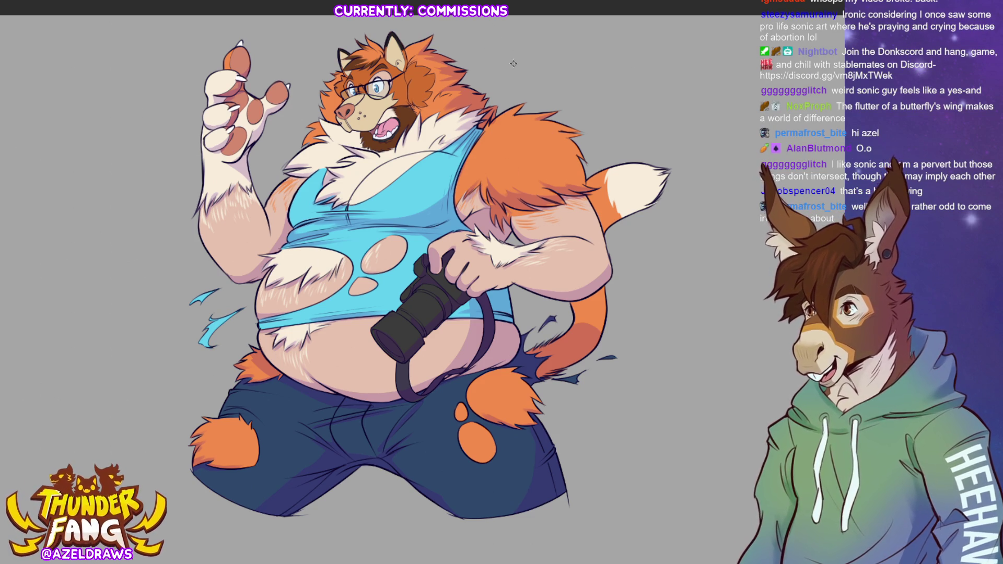
Step: Add small dark marks to the character's ear
drag(396, 53, 403, 71)
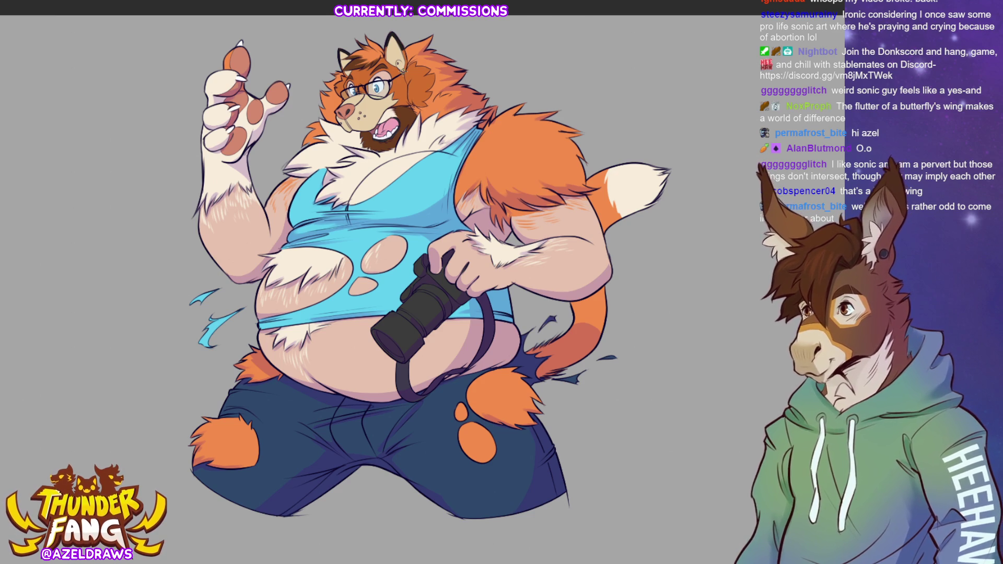
Step: Refine the small dark mark on the ear
mouse_move(400, 70)
mouse_down()
mouse_move(405, 75)
mouse_move(391, 62)
mouse_up()
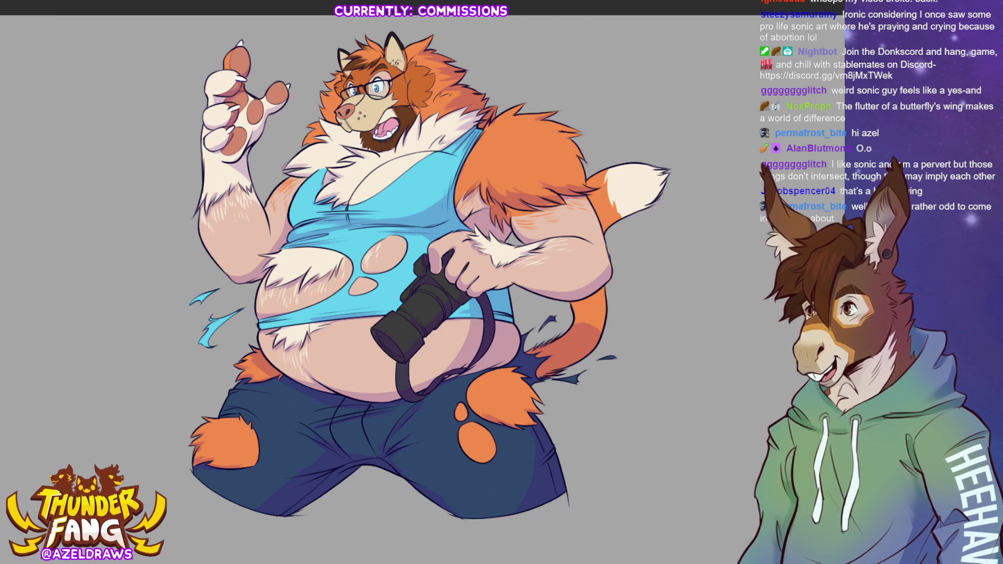